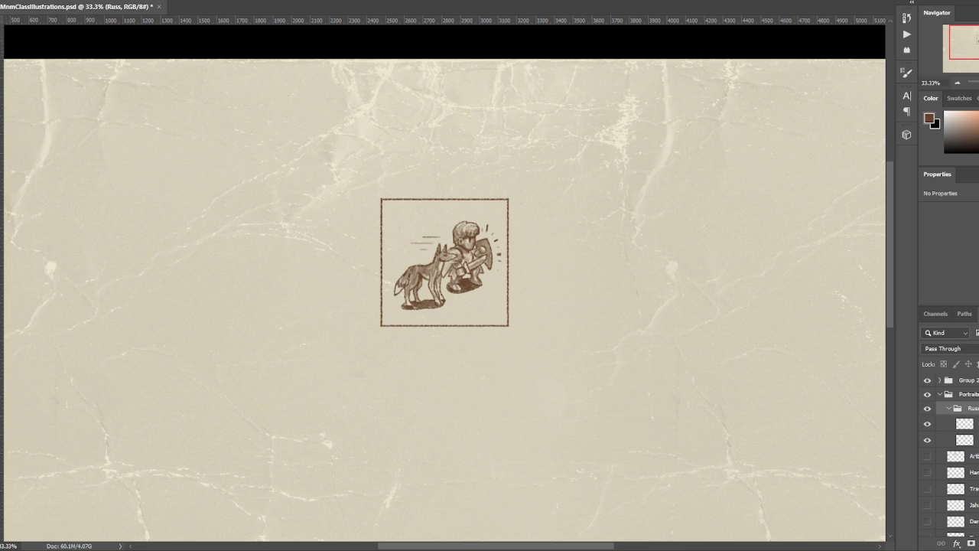
# - Zoom in on the framed drawing, toggle layer visibility to isolate the wolf, and select Layer 23
pyautogui.hotkey('ctrl', '+')
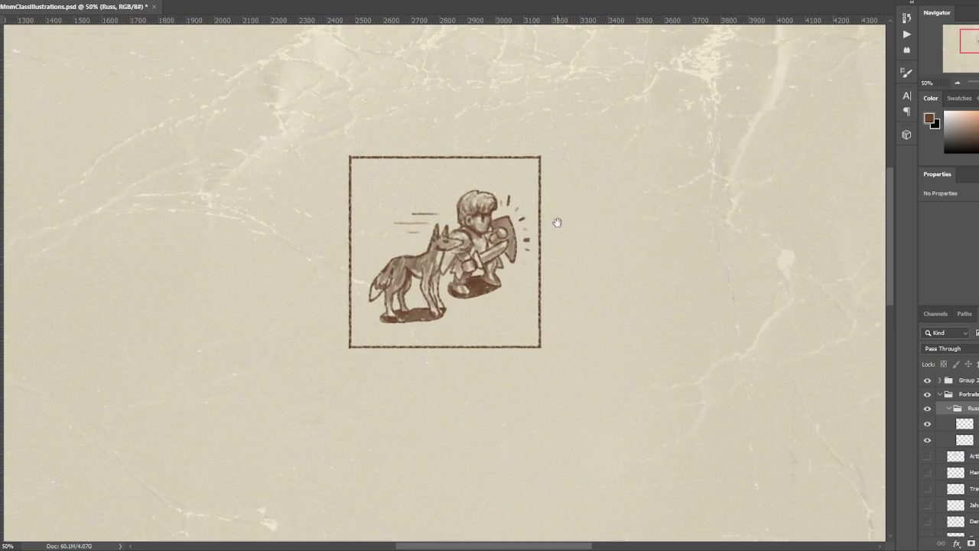
pyautogui.moveTo(592, 229); pyautogui.dragTo(619, 192)
pyautogui.click(928, 441)
pyautogui.click(928, 441)
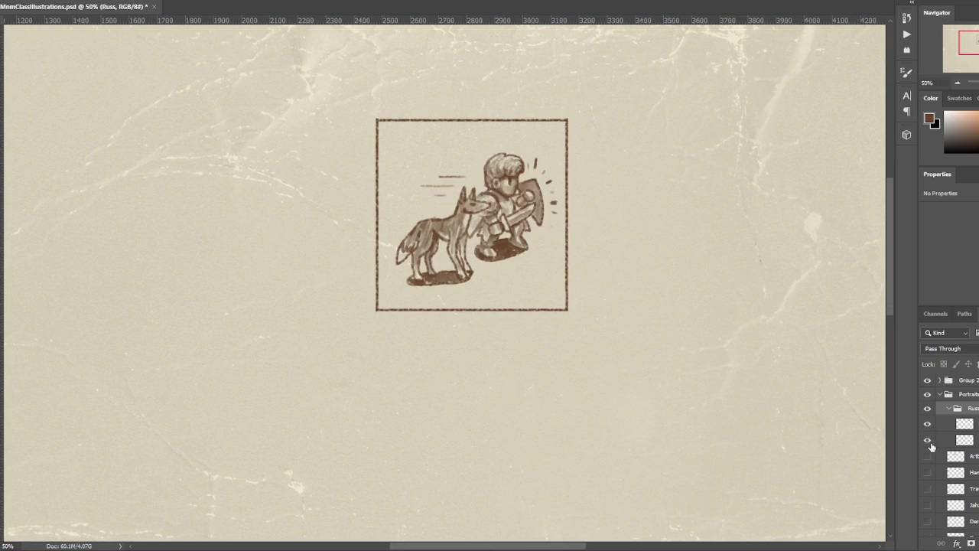
pyautogui.click(928, 441)
pyautogui.click(928, 441)
pyautogui.click(928, 424)
pyautogui.click(928, 423)
pyautogui.click(928, 425)
pyautogui.click(928, 425)
pyautogui.click(965, 425)
pyautogui.click(927, 424)
pyautogui.click(927, 424)
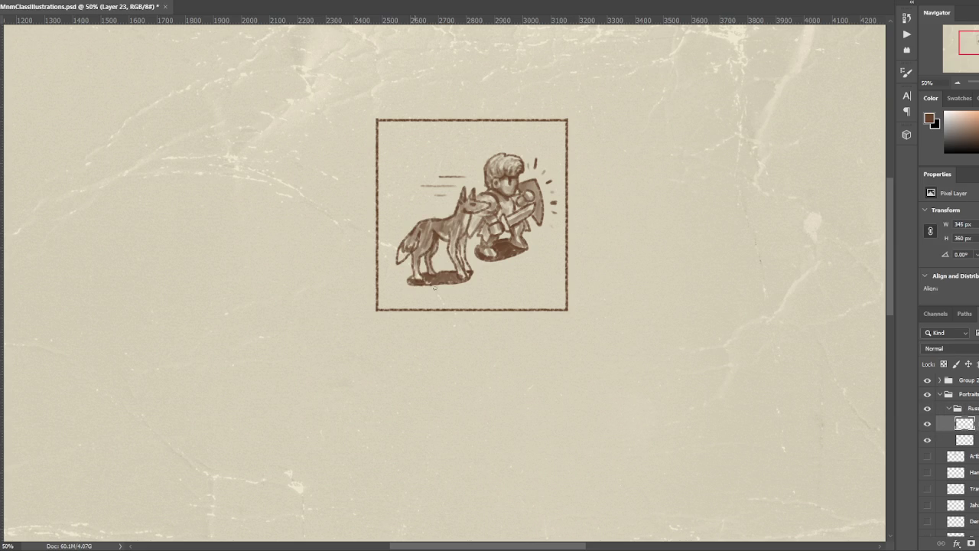
# - Darken the wolf's ground shadow and extend it to the right along its base
pyautogui.moveTo(455, 288); pyautogui.dragTo(527, 265)
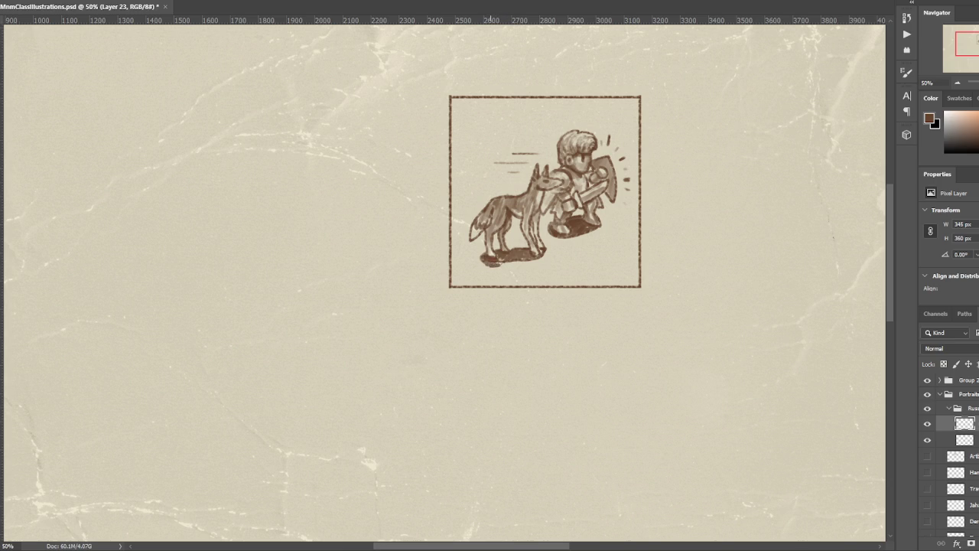
pyautogui.moveTo(491, 267)
pyautogui.mouseDown()
pyautogui.moveTo(528, 262)
pyautogui.moveTo(496, 261)
pyautogui.mouseUp()
pyautogui.moveTo(514, 264); pyautogui.dragTo(496, 264)
pyautogui.moveTo(492, 257); pyautogui.dragTo(493, 258)
pyautogui.moveTo(503, 264)
pyautogui.mouseDown()
pyautogui.moveTo(540, 258)
pyautogui.moveTo(512, 259)
pyautogui.moveTo(521, 261)
pyautogui.mouseUp()
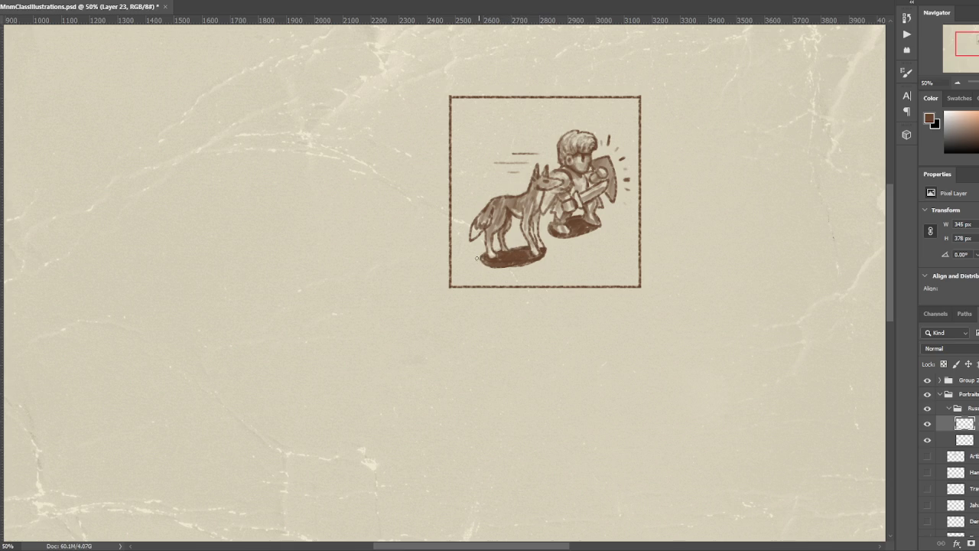
# - Add short dark strokes where the wolf's hind leg meets its shadow
pyautogui.moveTo(484, 255); pyautogui.dragTo(495, 268)
pyautogui.scroll(-3, 645, 130)
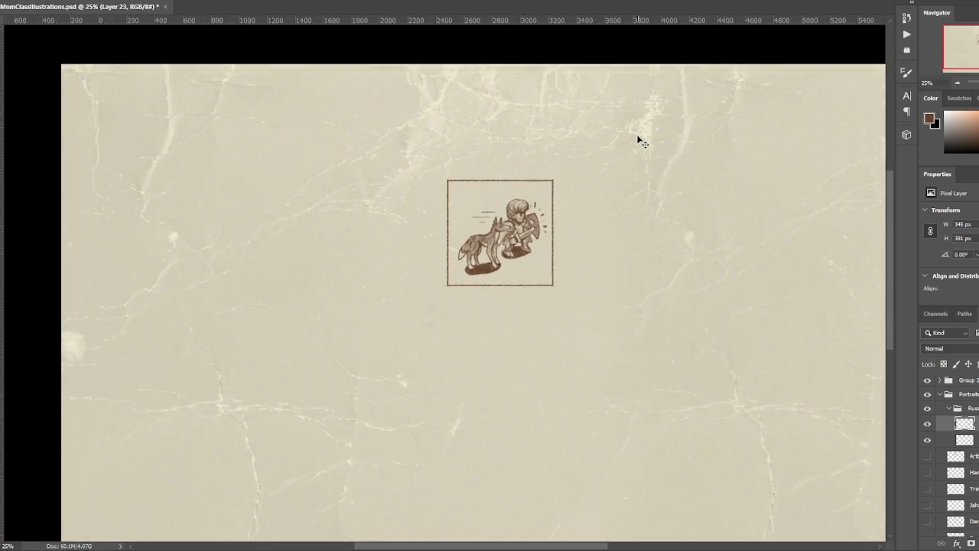
pyautogui.scroll(3, 633, 131)
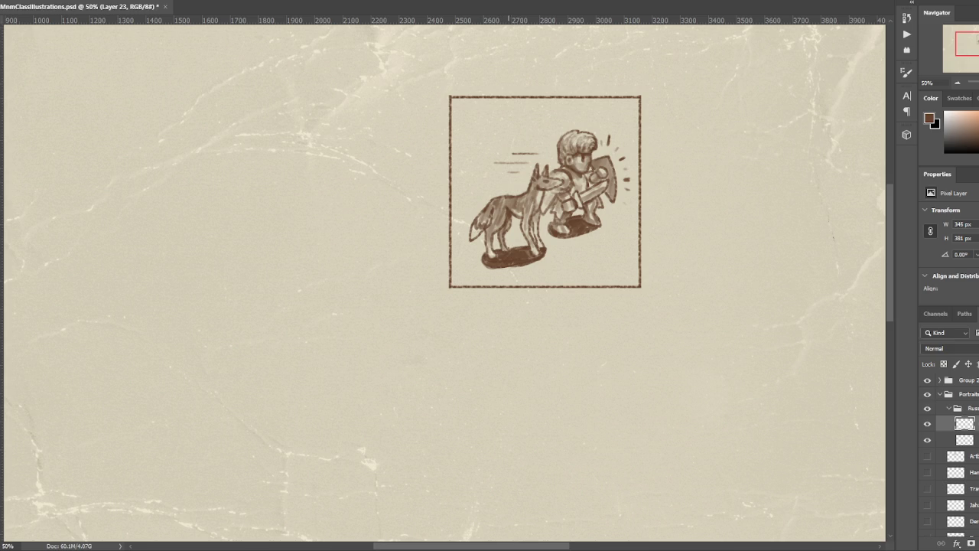
pyautogui.moveTo(510, 248); pyautogui.dragTo(526, 248)
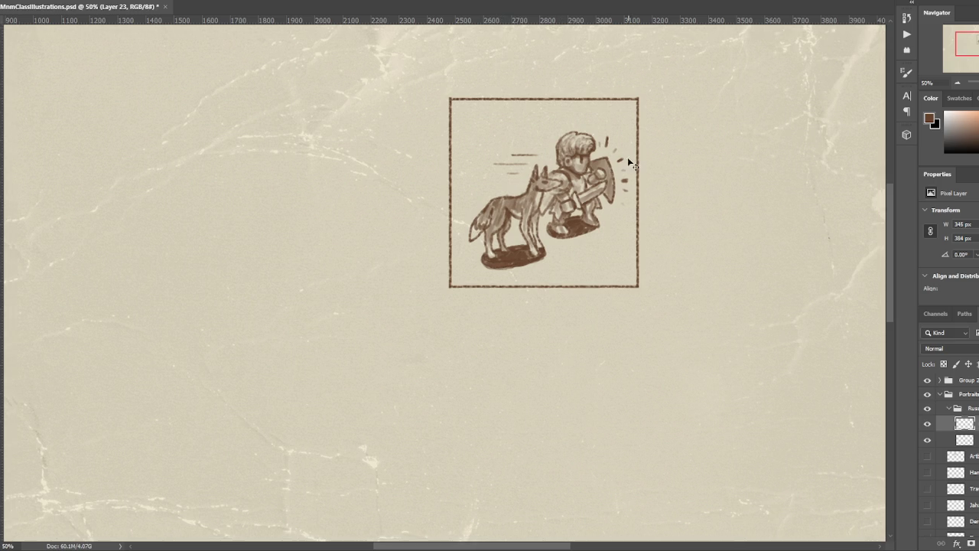
# - Check the drawing at several zoom levels around 33.3% and undo the last small brush mark
pyautogui.hotkey('ctrl', '-')
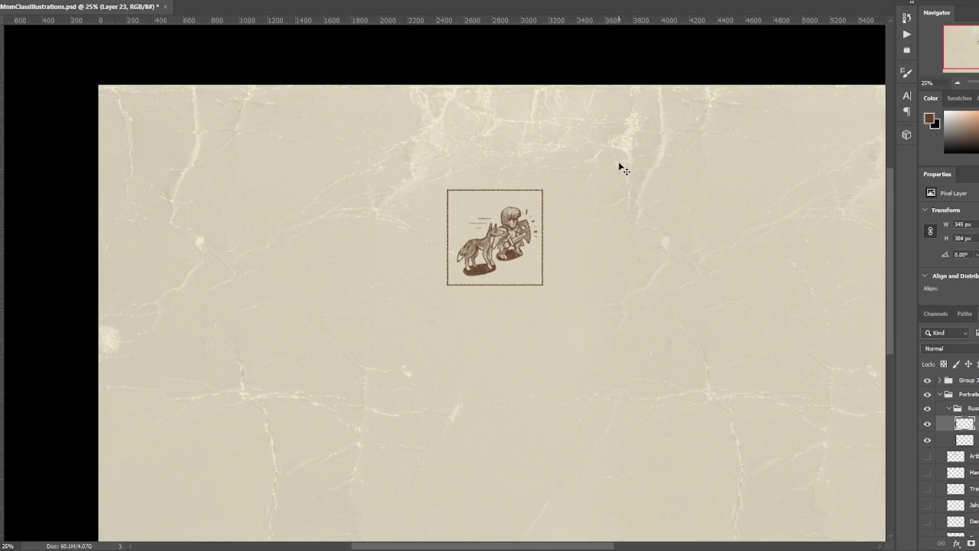
pyautogui.hotkey('ctrl', '+')
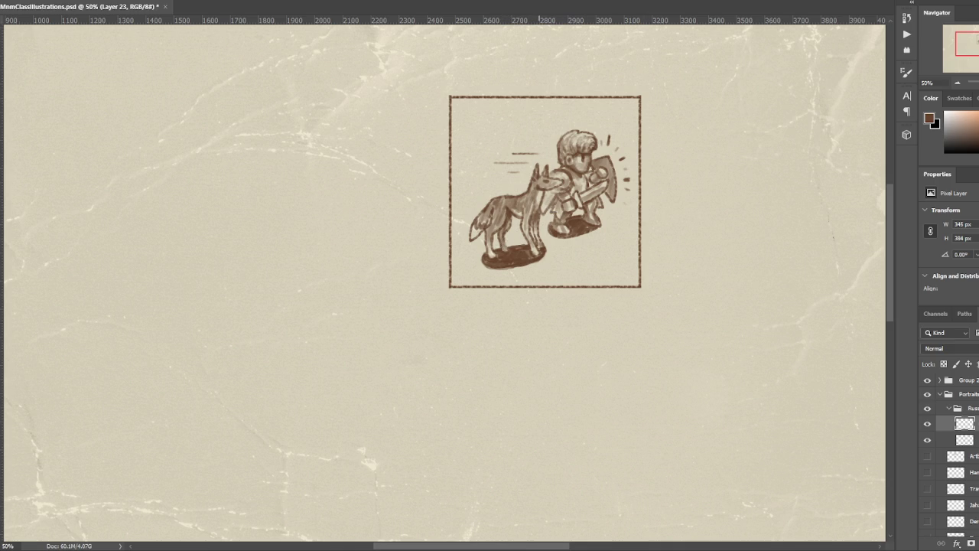
pyautogui.hotkey('ctrl', '-')
pyautogui.hotkey('ctrl', '-')
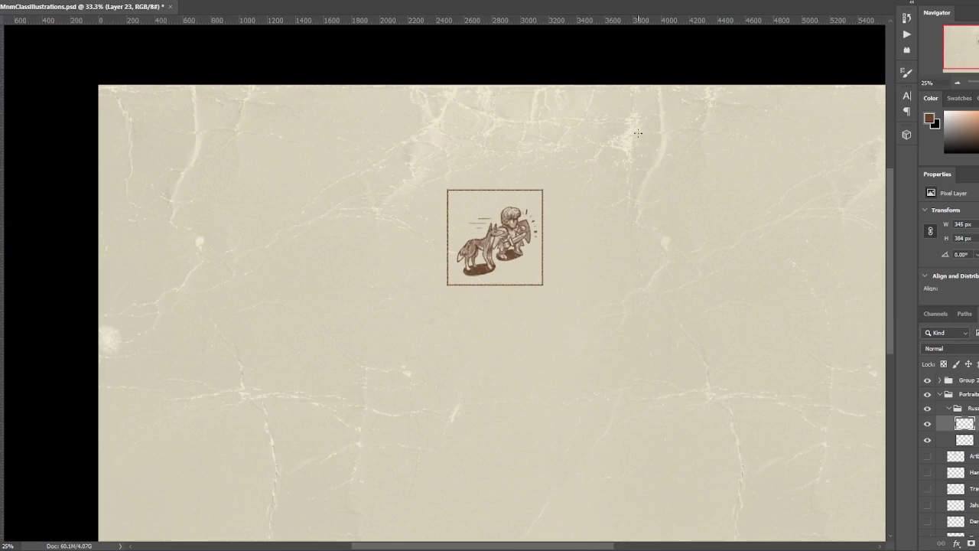
pyautogui.hotkey('ctrl', '+')
pyautogui.hotkey('ctrl', '+')
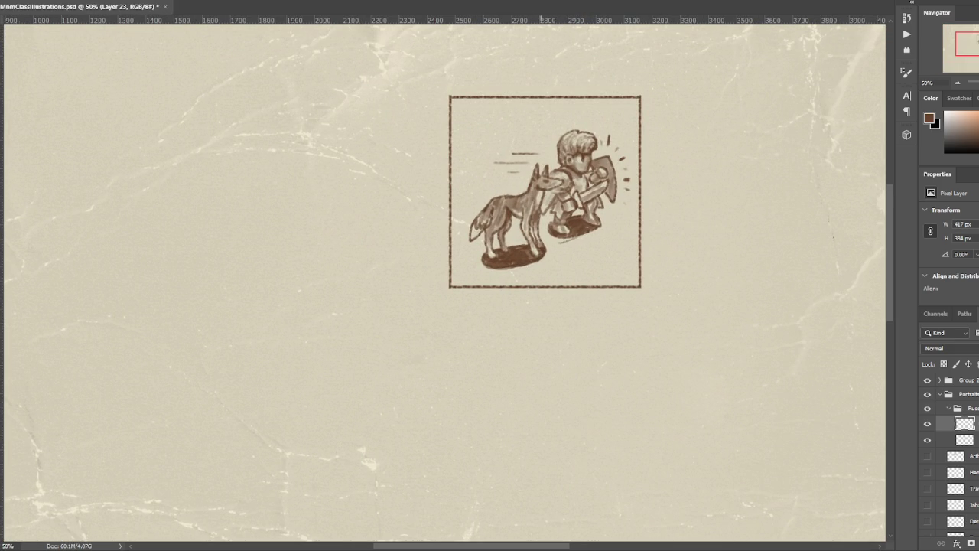
pyautogui.hotkey('ctrl', 'z')
pyautogui.hotkey('ctrl', '-')
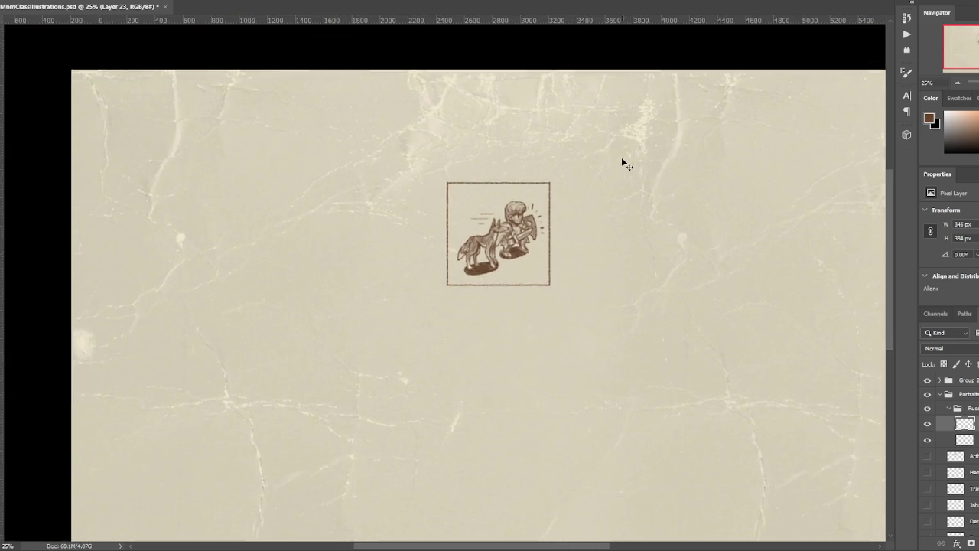
pyautogui.hotkey('ctrl', '+')
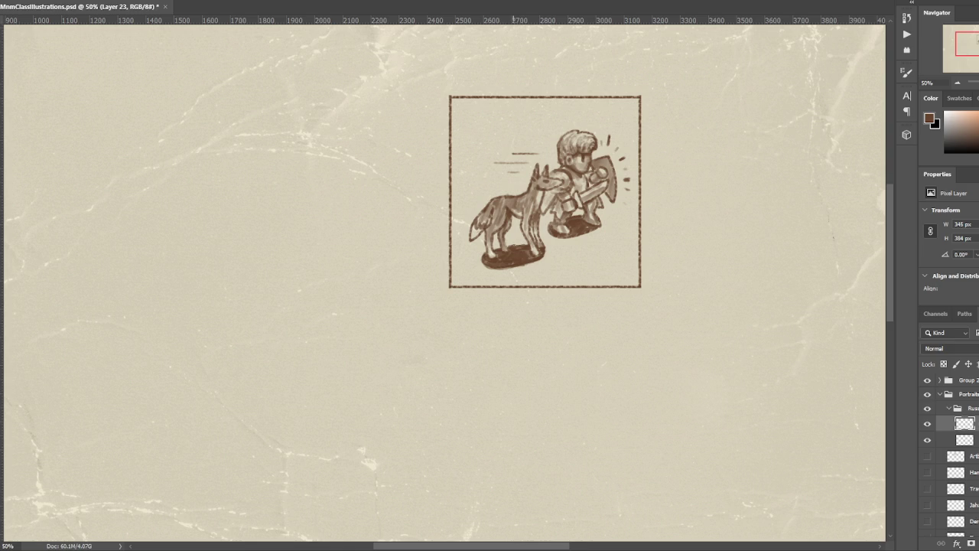
pyautogui.hotkey('ctrl', '-')
pyautogui.hotkey('ctrl', '-')
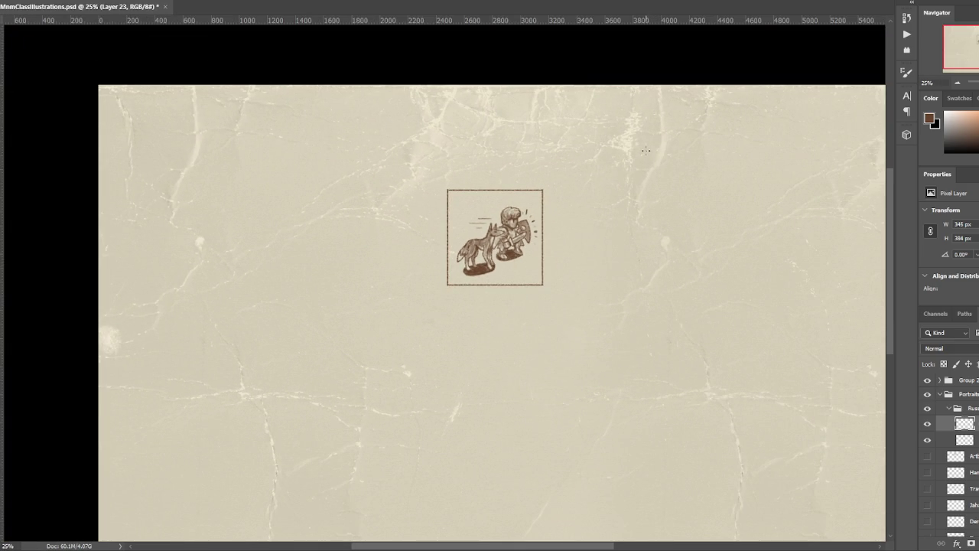
pyautogui.hotkey('ctrl', '+')
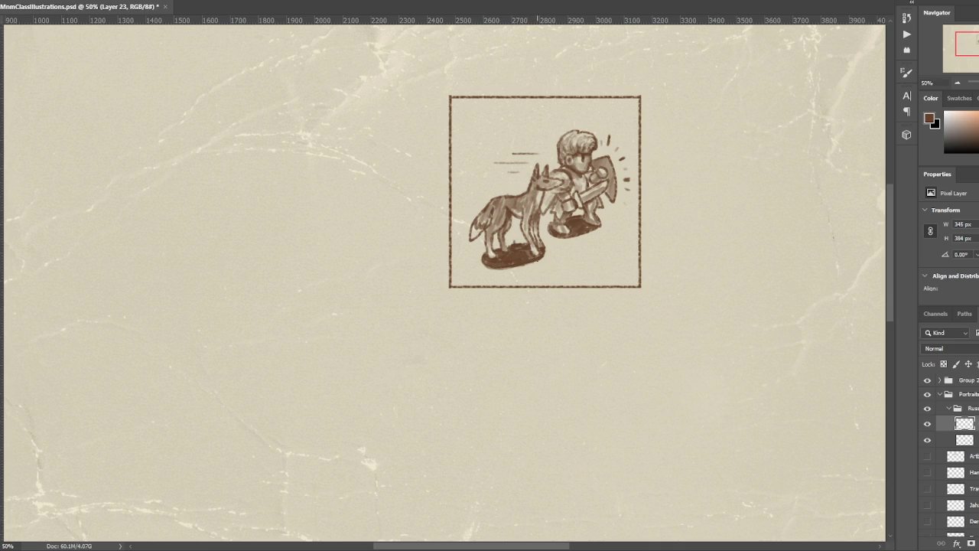
# - Lighten and extend the wolf's shadow with a foot line, then reshow the hidden layer and select Layer 22
pyautogui.moveTo(540, 260)
pyautogui.mouseDown()
pyautogui.moveTo(485, 262)
pyautogui.moveTo(534, 260)
pyautogui.moveTo(526, 244)
pyautogui.moveTo(479, 262)
pyautogui.moveTo(519, 271)
pyautogui.mouseUp()
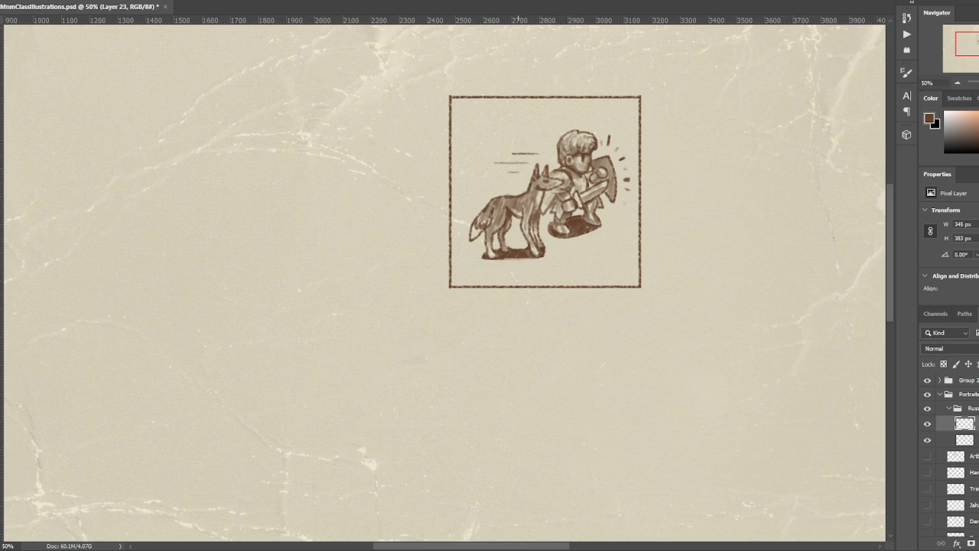
pyautogui.moveTo(503, 259); pyautogui.dragTo(556, 256)
pyautogui.click(928, 441)
pyautogui.click(965, 442)
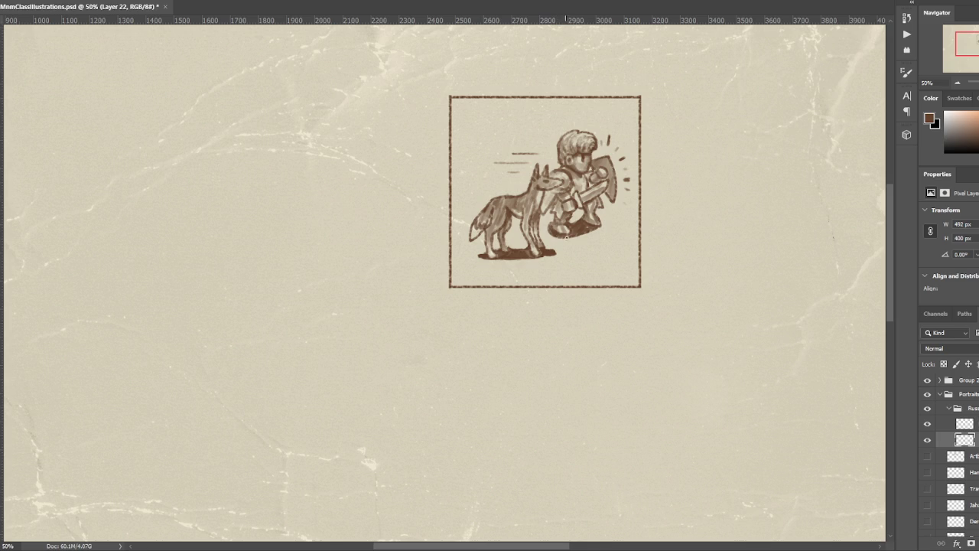
# - On Layer 22, darken the knight's boot shadow, extend it left, refine his feet, and zoom to 33.3%
pyautogui.click(568, 241)
pyautogui.moveTo(573, 236); pyautogui.dragTo(544, 235)
pyautogui.moveTo(570, 223); pyautogui.dragTo(586, 223)
pyautogui.moveTo(570, 227)
pyautogui.mouseDown()
pyautogui.moveTo(579, 228)
pyautogui.moveTo(555, 229)
pyautogui.mouseUp()
pyautogui.moveTo(574, 225)
pyautogui.mouseDown()
pyautogui.moveTo(600, 230)
pyautogui.moveTo(571, 236)
pyautogui.mouseUp()
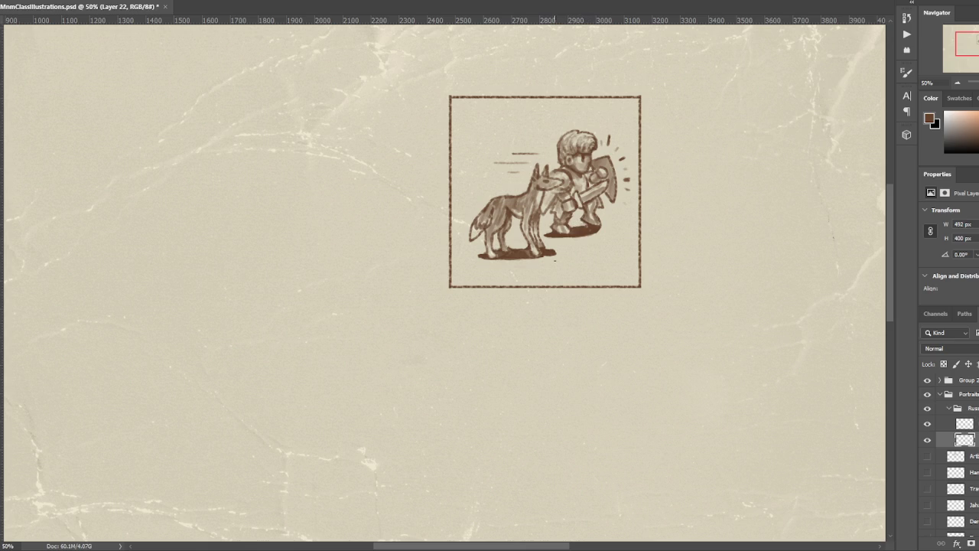
pyautogui.hotkey('ctrl', '-')
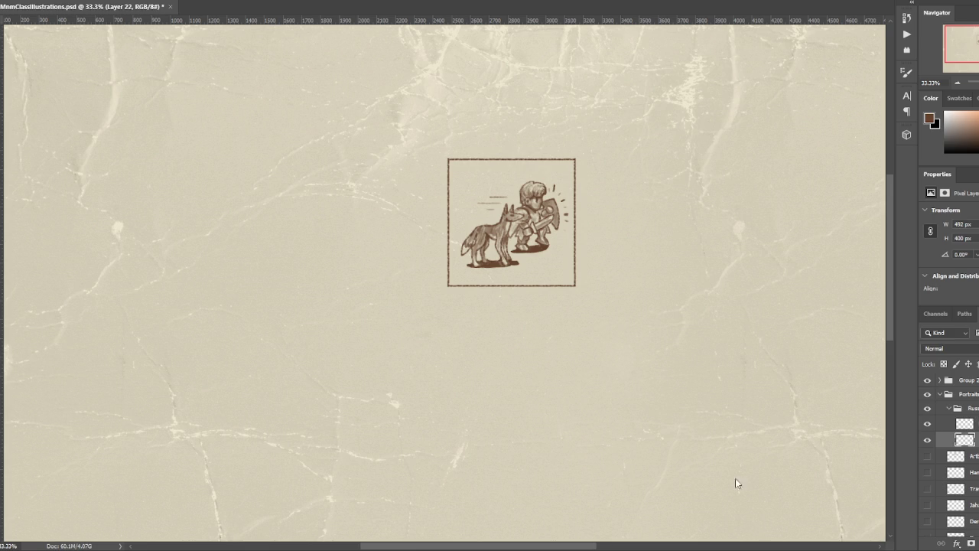
pyautogui.click(928, 423)
pyautogui.click(928, 423)
pyautogui.click(949, 423)
pyautogui.hotkey('ctrl', 't')
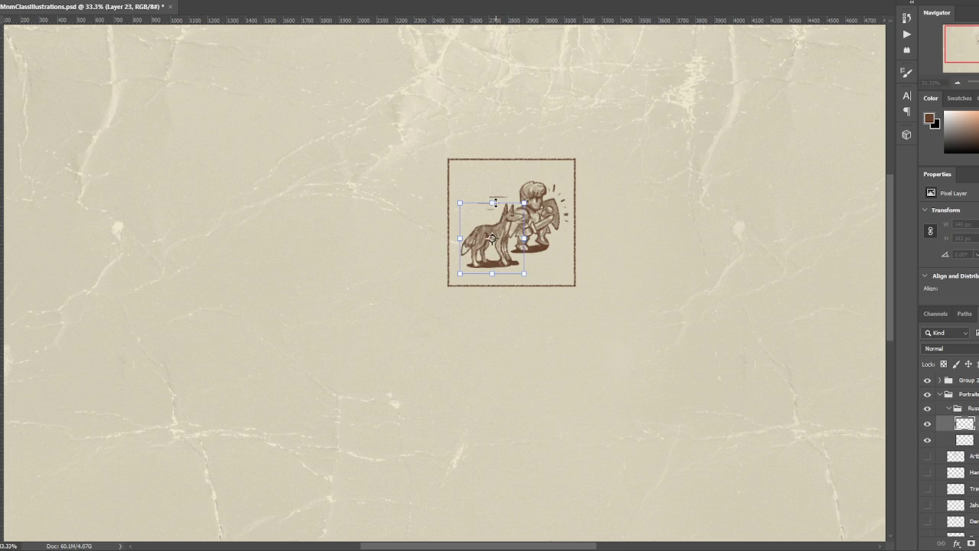
pyautogui.moveTo(493, 200); pyautogui.dragTo(493, 210)
pyautogui.press('Escape')
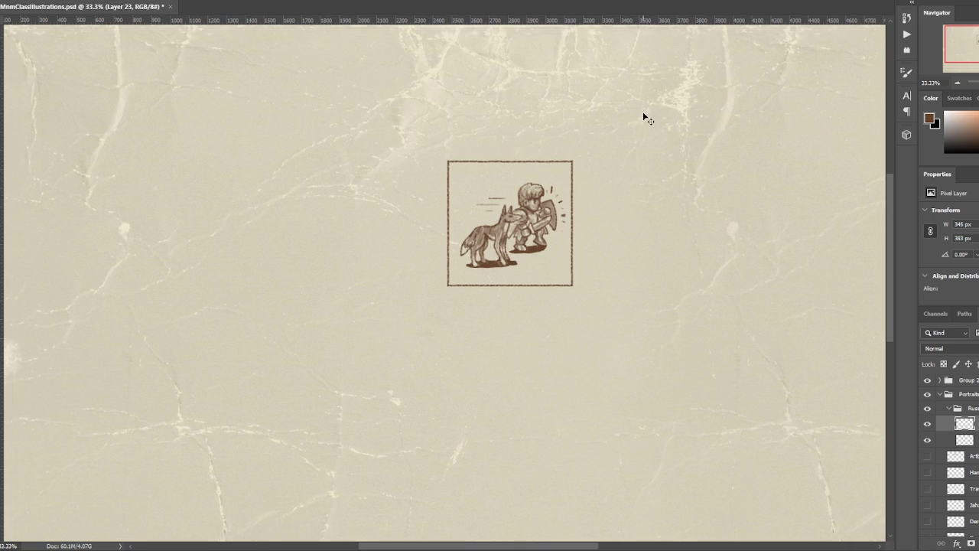
pyautogui.hotkey('ctrl', '-')
# - Reposition the page at 25%, then target the knight layer's mask with black as the paint colour
pyautogui.hotkey('ctrl', '+')
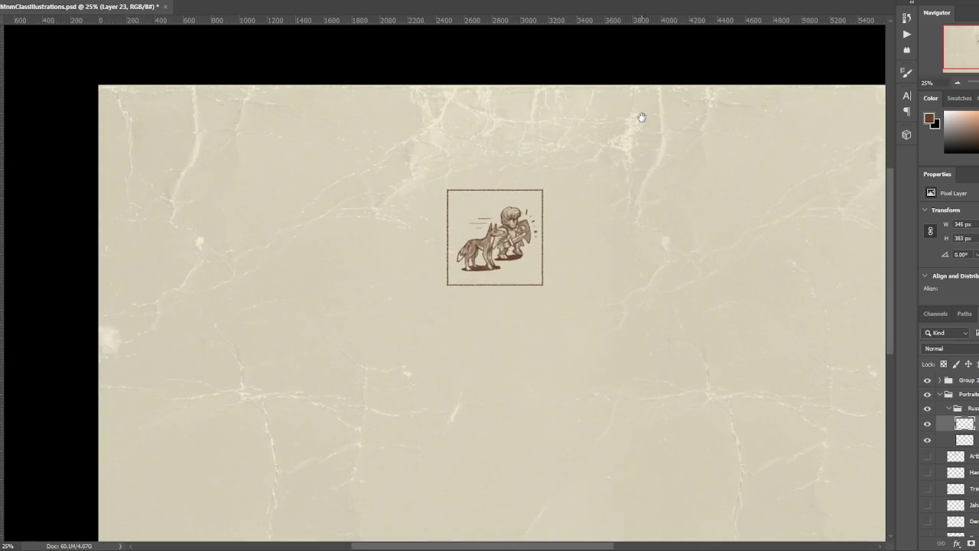
pyautogui.moveTo(643, 115); pyautogui.dragTo(597, 142)
pyautogui.hotkey('ctrl', '-')
pyautogui.hotkey('ctrl', '+')
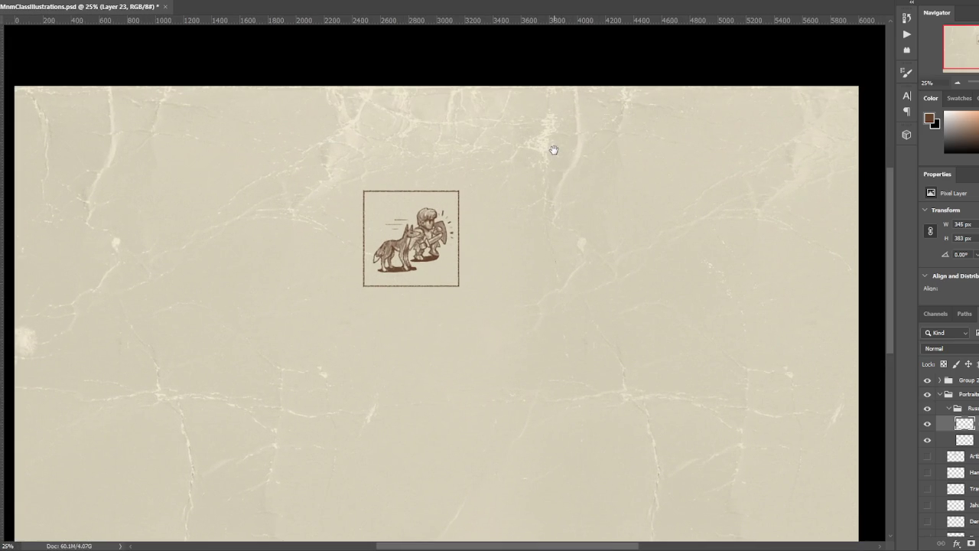
pyautogui.click(966, 440)
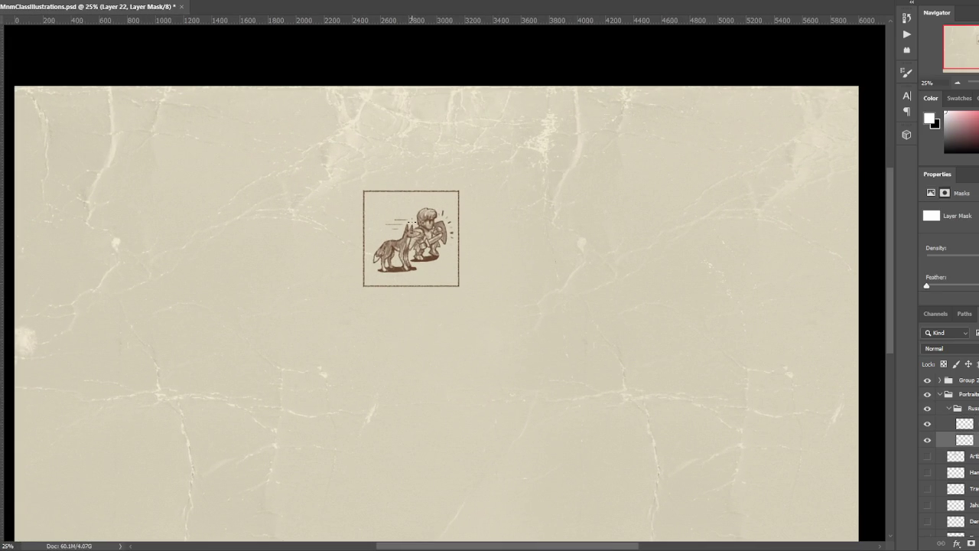
pyautogui.press('x')
# - Reframe the portrait in view and briefly toggle the wolf layer's visibility
pyautogui.moveTo(489, 179); pyautogui.dragTo(465, 143)
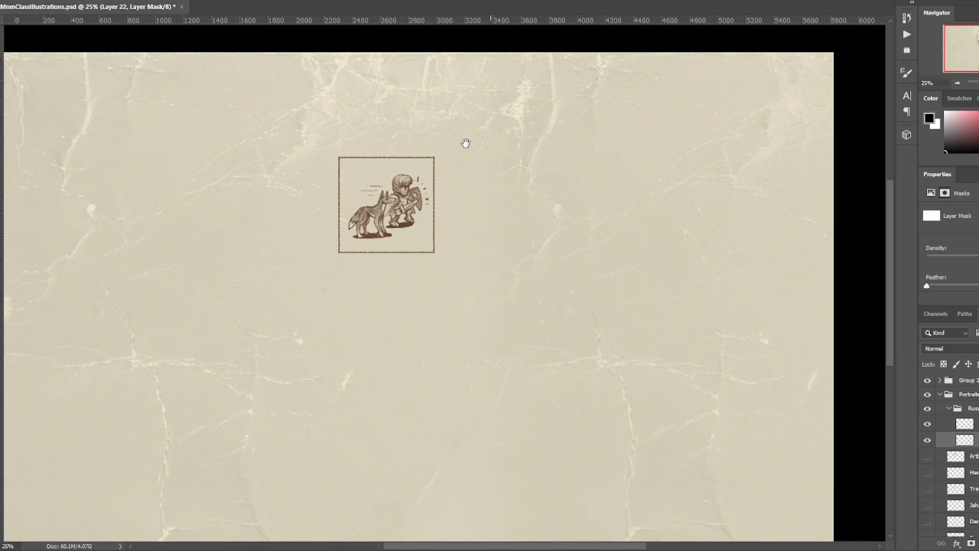
pyautogui.scroll(1, 465, 149)
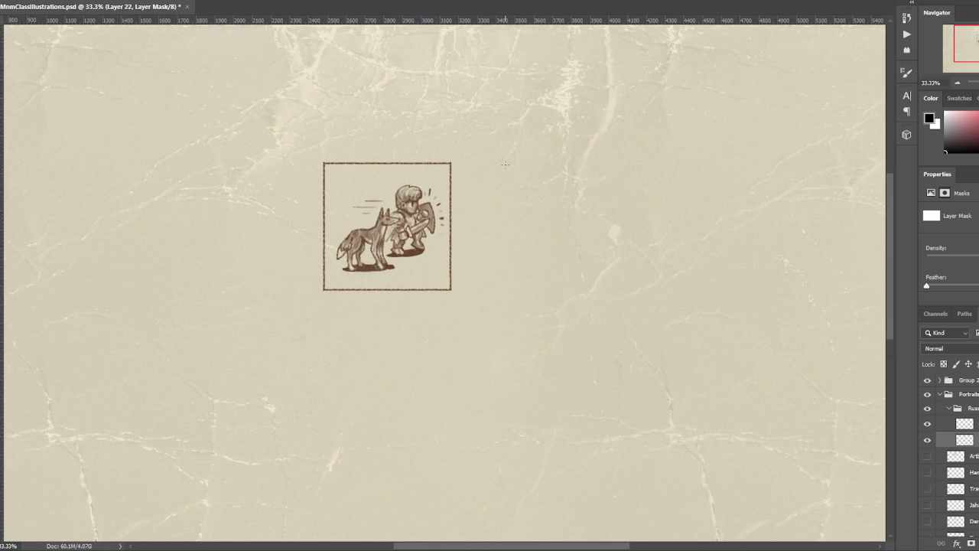
pyautogui.click(927, 440)
# - Target the layer's pixels and paint small dark accents on the sword and the shield's right edge
pyautogui.click(927, 440)
pyautogui.click(965, 440)
pyautogui.click(964, 440)
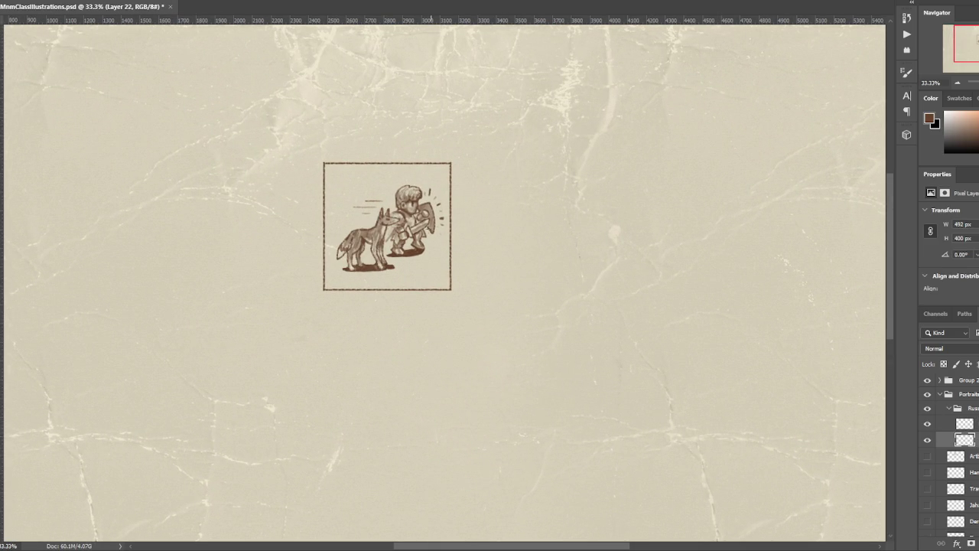
pyautogui.hotkey('ctrl', '+')
pyautogui.hotkey('ctrl', '+')
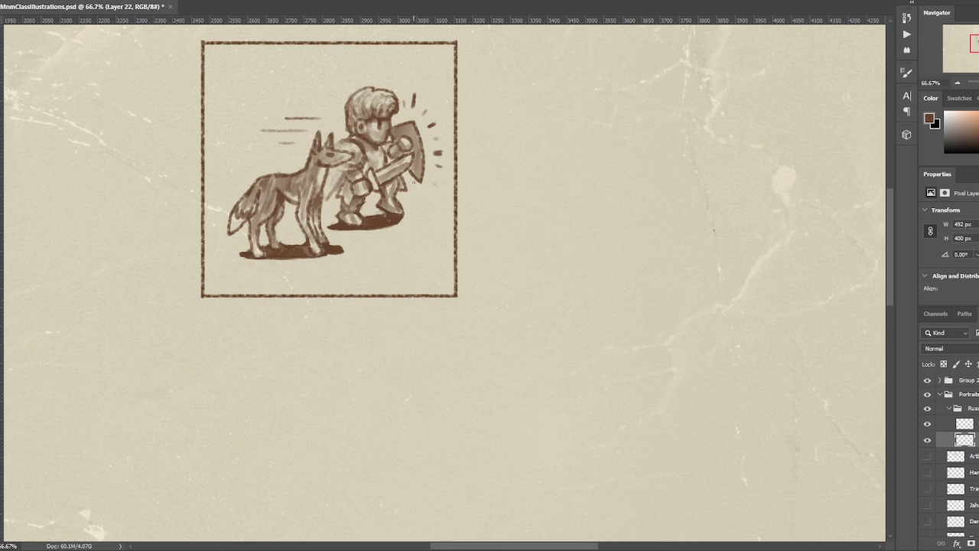
pyautogui.moveTo(411, 173)
pyautogui.mouseDown()
pyautogui.moveTo(415, 144)
pyautogui.moveTo(394, 132)
pyautogui.moveTo(414, 145)
pyautogui.mouseUp()
pyautogui.moveTo(386, 148); pyautogui.dragTo(412, 149)
# - Review the portrait at several zoom levels and save MnmClassIllustrations.psd
pyautogui.hotkey('ctrl', '-')
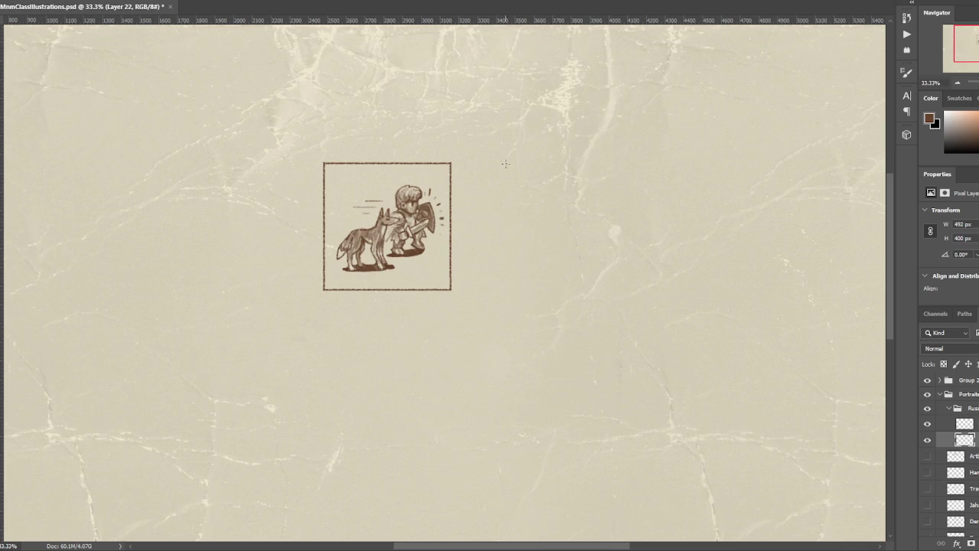
pyautogui.hotkey('ctrl', '+')
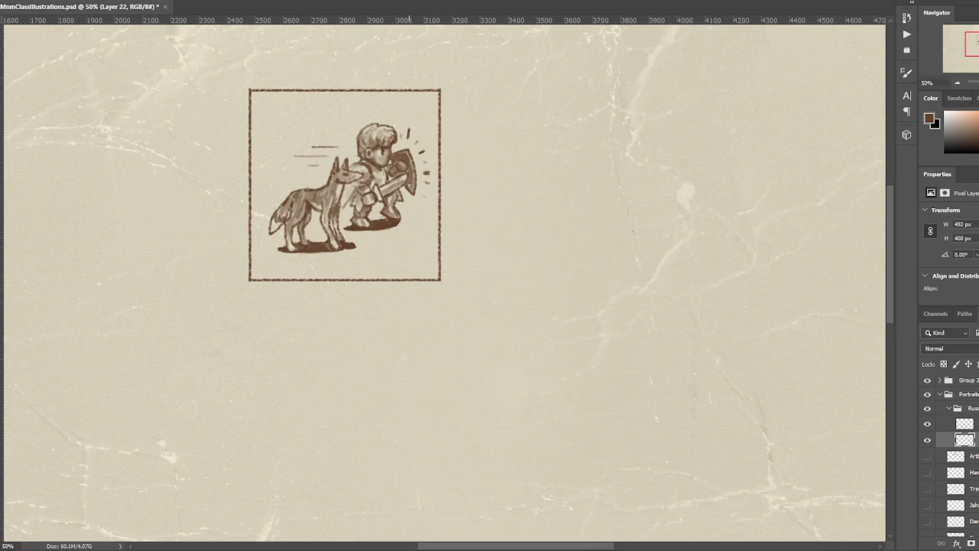
pyautogui.hotkey('ctrl', '-')
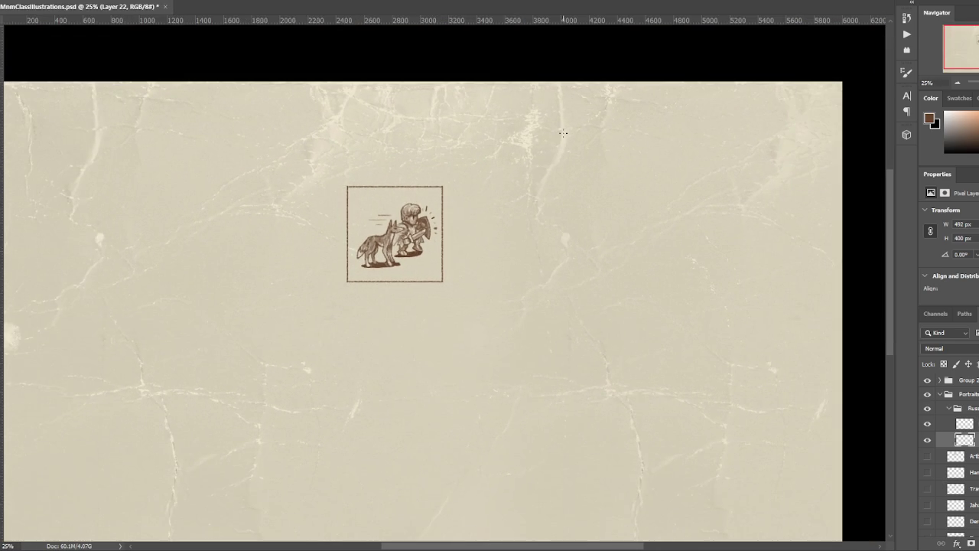
pyautogui.moveTo(515, 176)
pyautogui.mouseDown()
pyautogui.moveTo(526, 134)
pyautogui.moveTo(550, 136)
pyautogui.mouseUp()
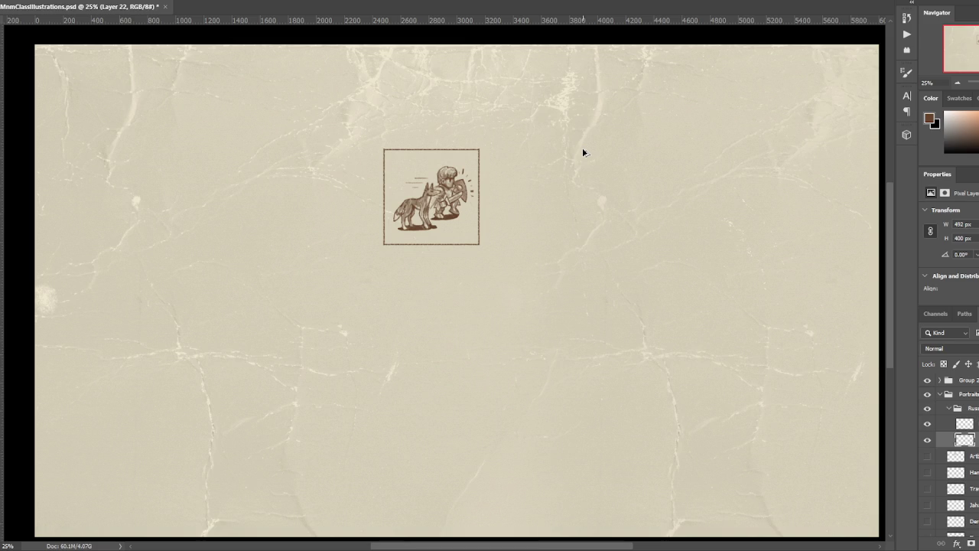
pyautogui.hotkey('ctrl', '-')
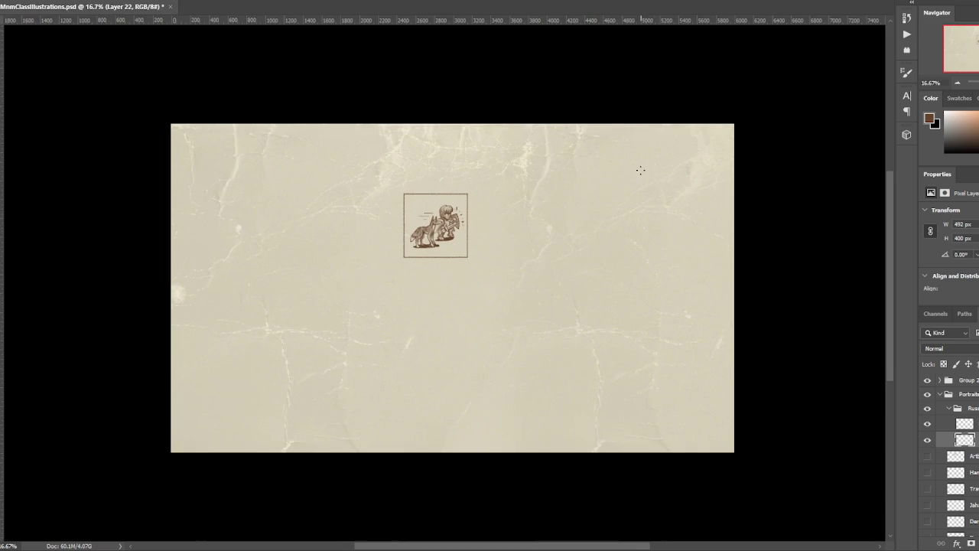
pyautogui.hotkey('ctrl', '+')
pyautogui.moveTo(636, 176); pyautogui.dragTo(644, 179)
pyautogui.hotkey('ctrl', '-')
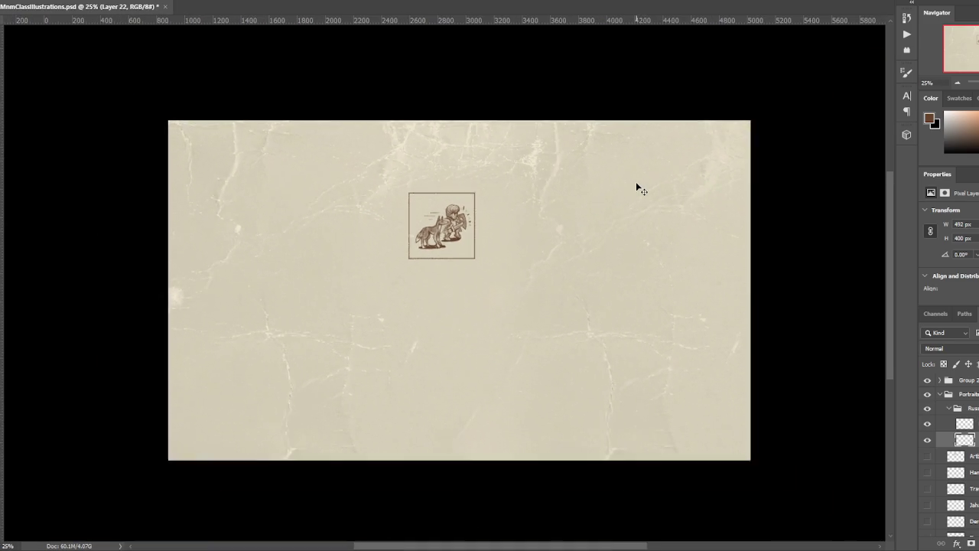
pyautogui.hotkey('ctrl', '+')
pyautogui.hotkey('ctrl', 's')
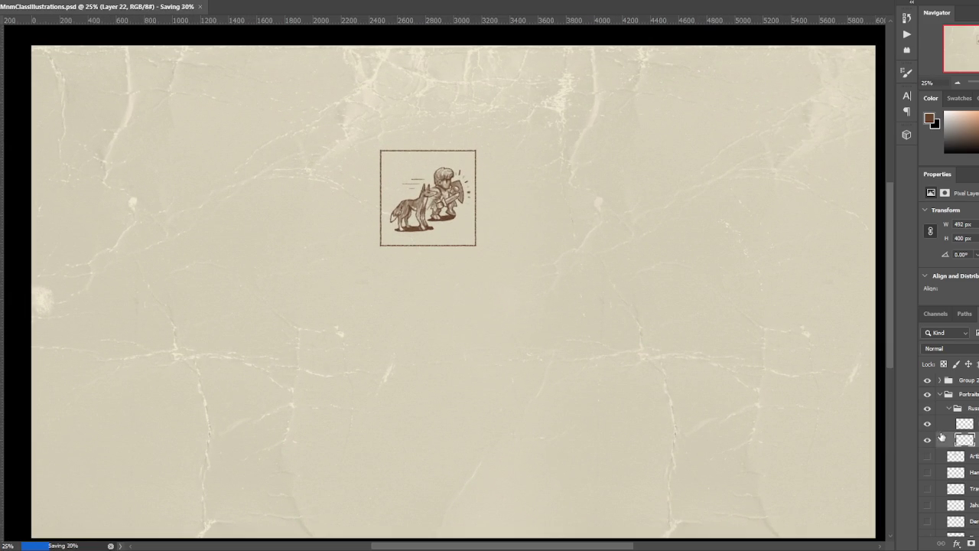
# - Collapse the knight-and-wolf layer group and add a new blank layer above it
pyautogui.click(928, 424)
pyautogui.click(928, 423)
pyautogui.click(967, 408)
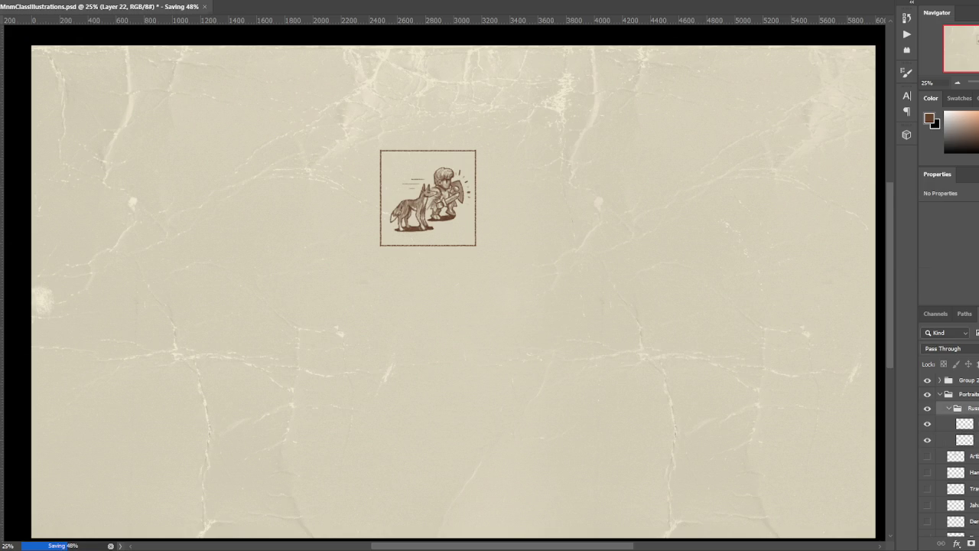
pyautogui.click(949, 408)
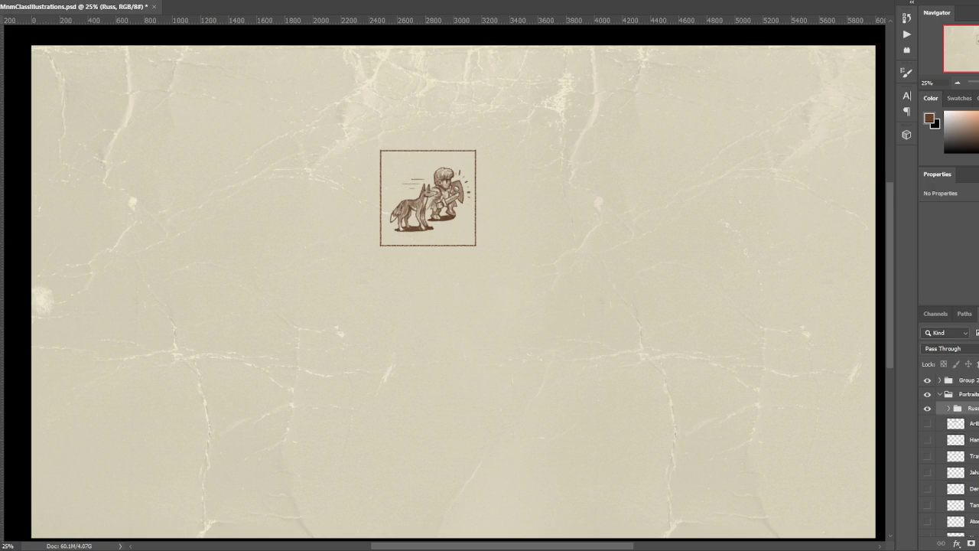
pyautogui.hotkey('ctrl', 'shift', 'alt', 'n')
# - Hide the knight-and-wolf artwork and rename the new layer
pyautogui.click(928, 425)
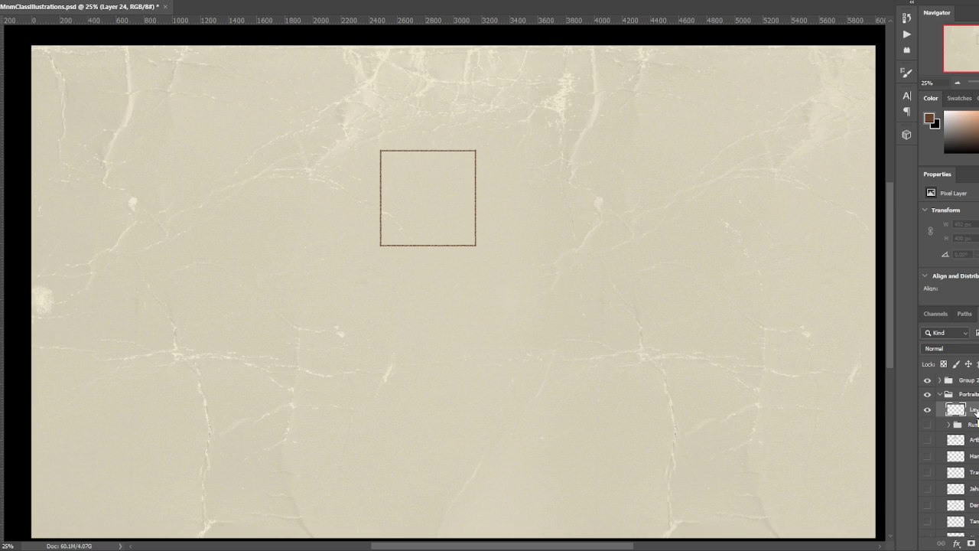
pyautogui.doubleClick(974, 409)
pyautogui.write('Dan')
pyautogui.press('Return')
pyautogui.hotkey('ctrl', '+')
pyautogui.hotkey('ctrl', '+')
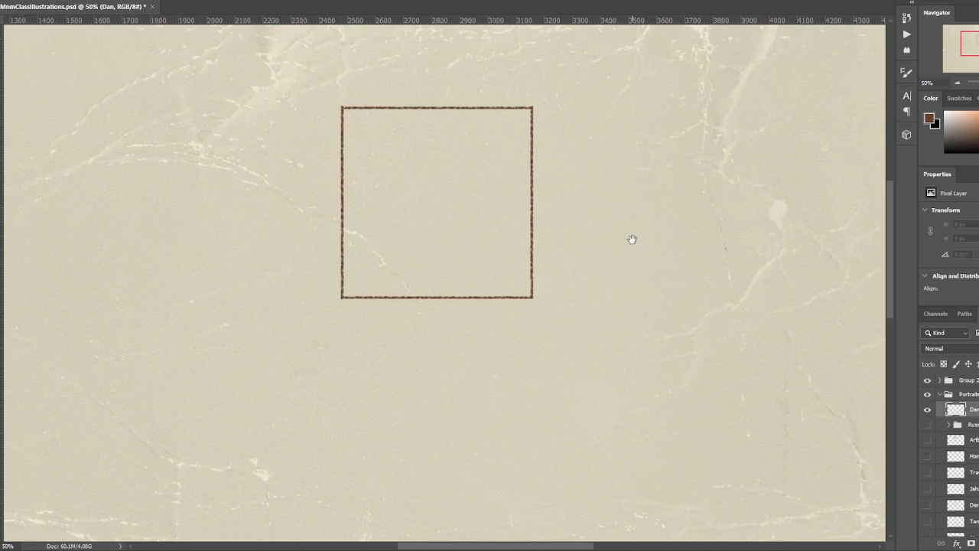
# - Undo a test stroke and turn on Vertical paint symmetry
pyautogui.moveTo(453, 169); pyautogui.dragTo(444, 195)
pyautogui.hotkey('ctrl', 'z')
pyautogui.click(488, 3)
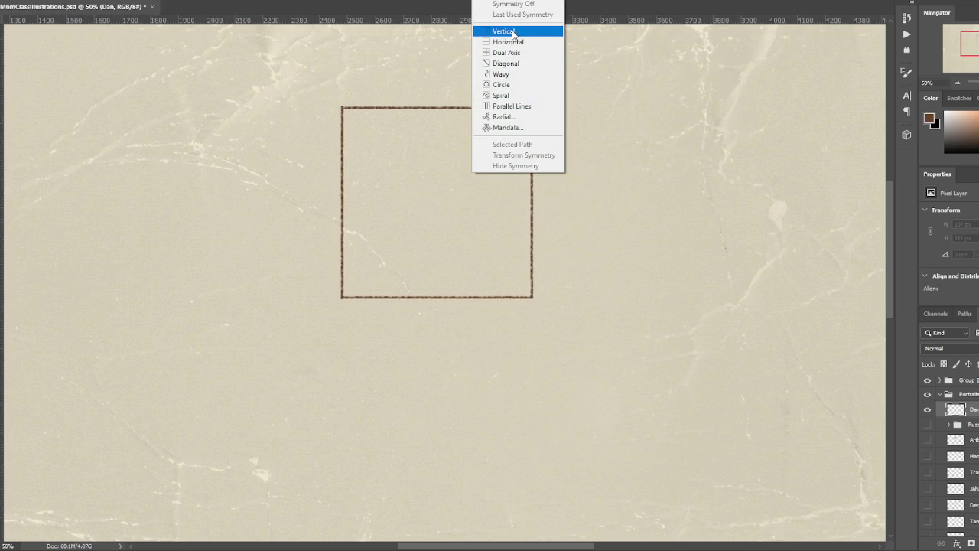
pyautogui.click(514, 32)
# - Widen and centre the symmetry axis on the frame, commit it, and choose Hide Symmetry
pyautogui.hotkey('ctrl', '-')
pyautogui.moveTo(469, 218); pyautogui.dragTo(376, 222)
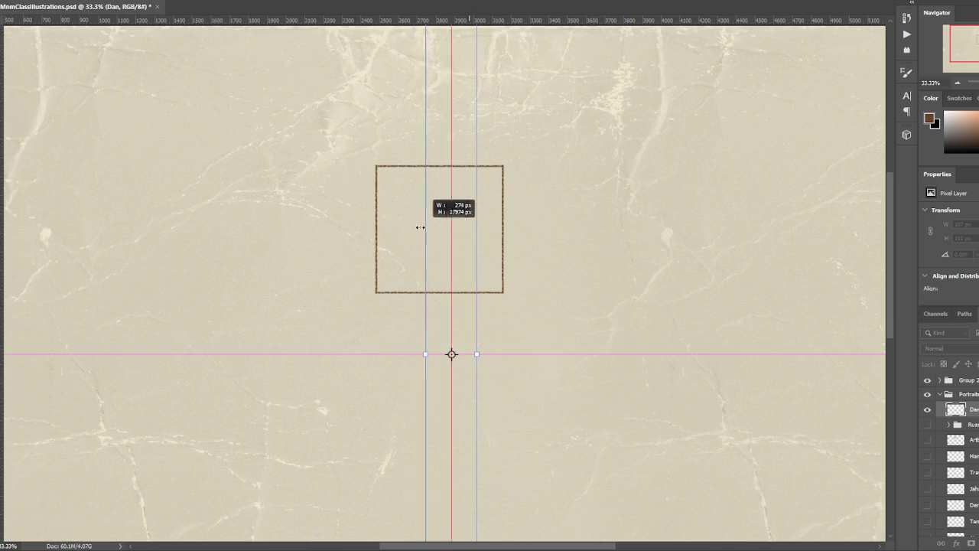
pyautogui.moveTo(477, 229); pyautogui.dragTo(501, 222)
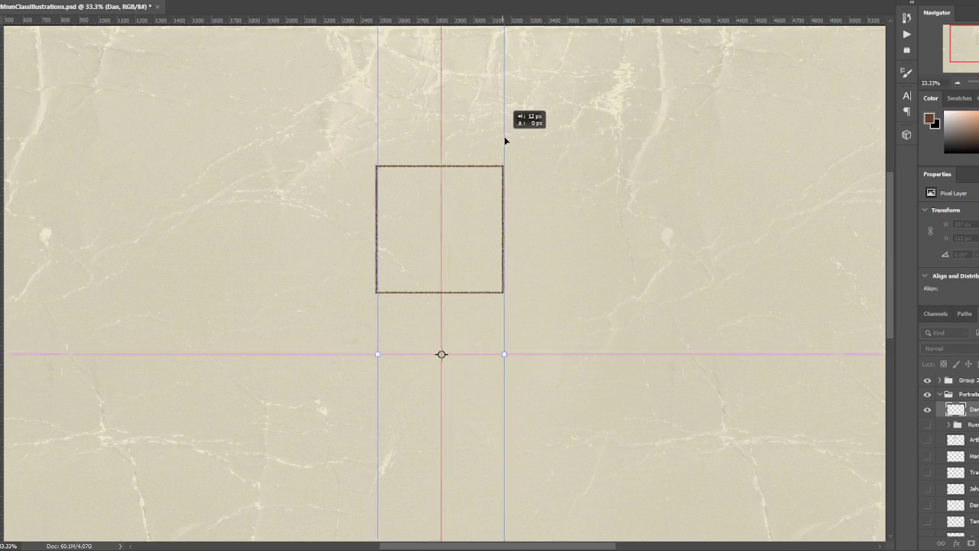
pyautogui.moveTo(507, 124); pyautogui.dragTo(506, 138)
pyautogui.press('Return')
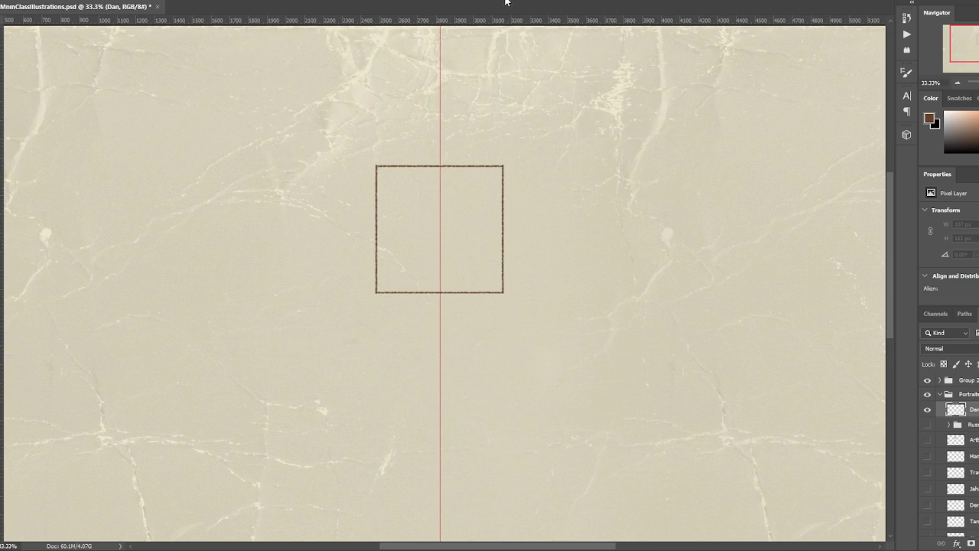
pyautogui.hotkey('ctrl', '+')
pyautogui.hotkey('ctrl', '+')
pyautogui.click(495, 22)
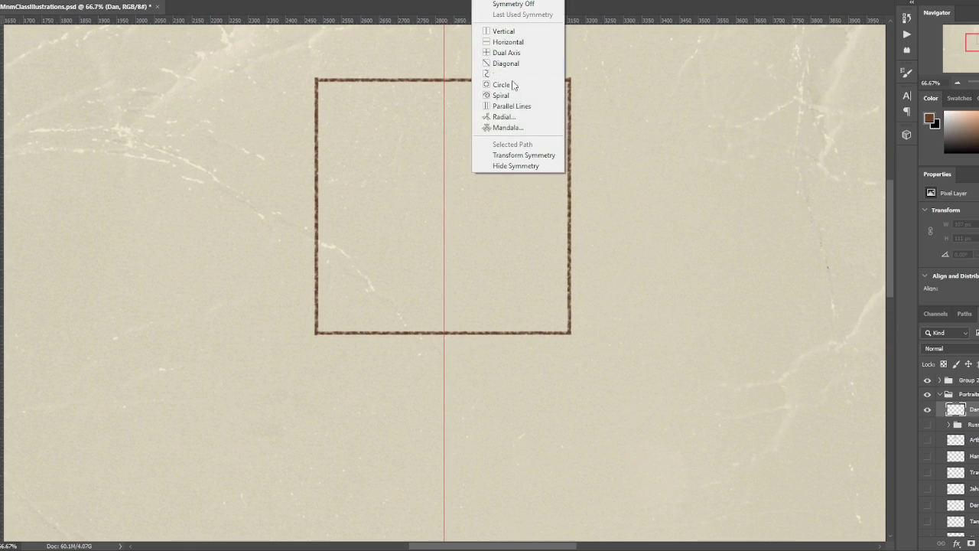
pyautogui.click(511, 165)
# - Paint mirrored hooked brow shapes and thicken the lower eye curves, undoing unwanted strokes
pyautogui.moveTo(495, 144)
pyautogui.mouseDown()
pyautogui.moveTo(484, 174)
pyautogui.moveTo(507, 136)
pyautogui.moveTo(463, 168)
pyautogui.mouseUp()
pyautogui.hotkey('ctrl', 'z')
pyautogui.hotkey('ctrl', 'z')
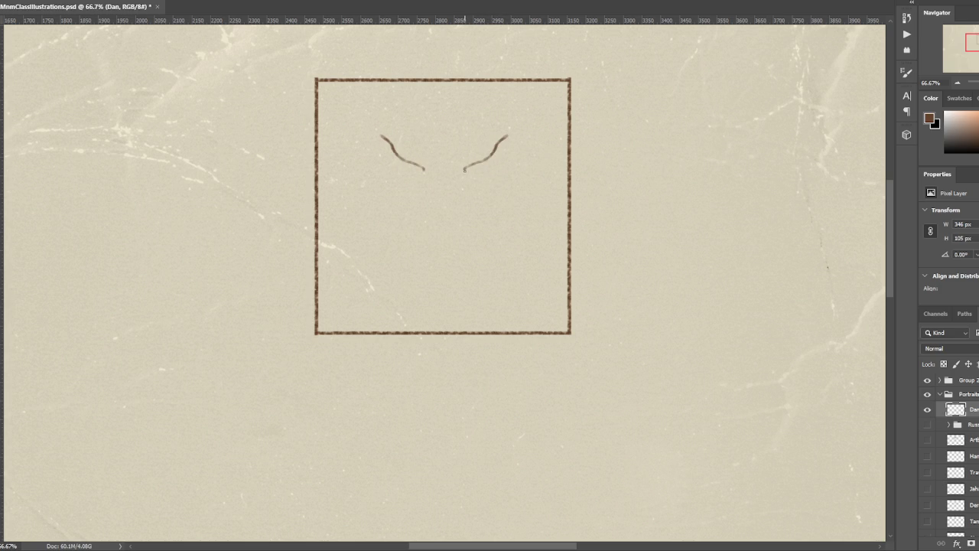
pyautogui.moveTo(464, 170)
pyautogui.mouseDown()
pyautogui.moveTo(465, 188)
pyautogui.moveTo(497, 172)
pyautogui.moveTo(503, 148)
pyautogui.moveTo(502, 161)
pyautogui.mouseUp()
pyautogui.moveTo(502, 165); pyautogui.dragTo(504, 142)
pyautogui.moveTo(465, 176)
pyautogui.mouseDown()
pyautogui.moveTo(472, 165)
pyautogui.moveTo(491, 162)
pyautogui.moveTo(466, 182)
pyautogui.moveTo(496, 167)
pyautogui.moveTo(472, 167)
pyautogui.mouseUp()
pyautogui.hotkey('ctrl', 'z')
# - Darken the eyes' inner curves and tips, add drips and small marks below, undoing the outer curves
pyautogui.moveTo(474, 162); pyautogui.dragTo(499, 147)
pyautogui.moveTo(496, 157); pyautogui.dragTo(458, 165)
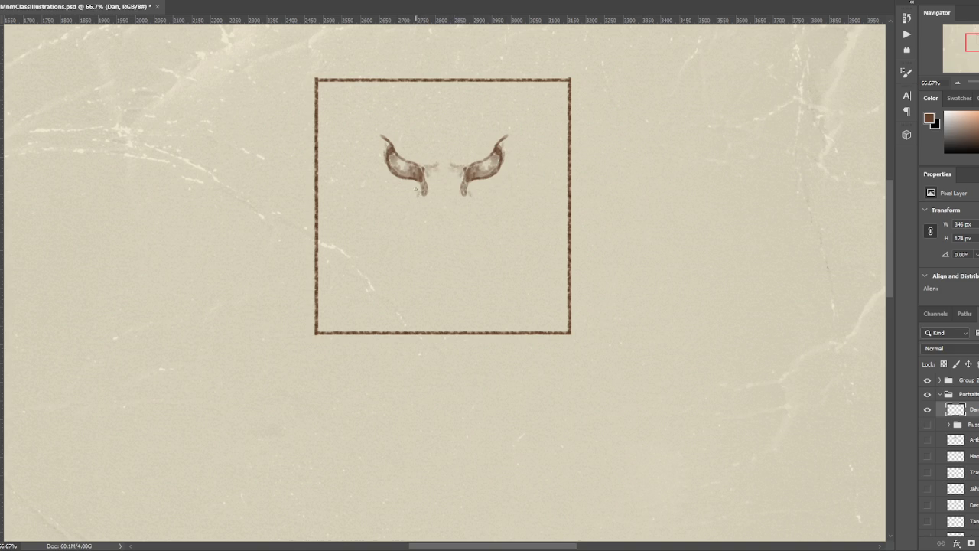
pyautogui.moveTo(419, 193)
pyautogui.mouseDown()
pyautogui.moveTo(417, 202)
pyautogui.moveTo(414, 185)
pyautogui.moveTo(410, 205)
pyautogui.mouseUp()
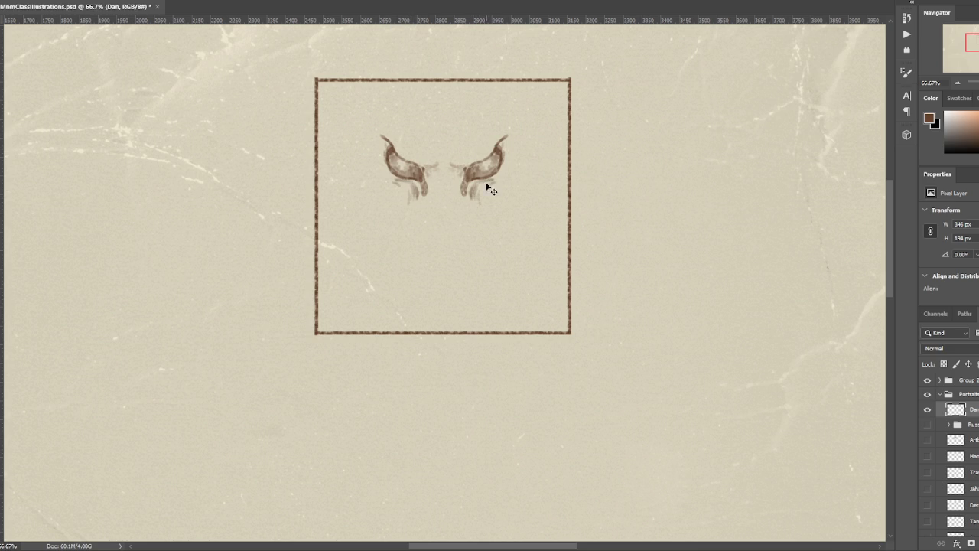
pyautogui.moveTo(493, 181)
pyautogui.mouseDown()
pyautogui.moveTo(479, 182)
pyautogui.moveTo(488, 198)
pyautogui.moveTo(503, 181)
pyautogui.mouseUp()
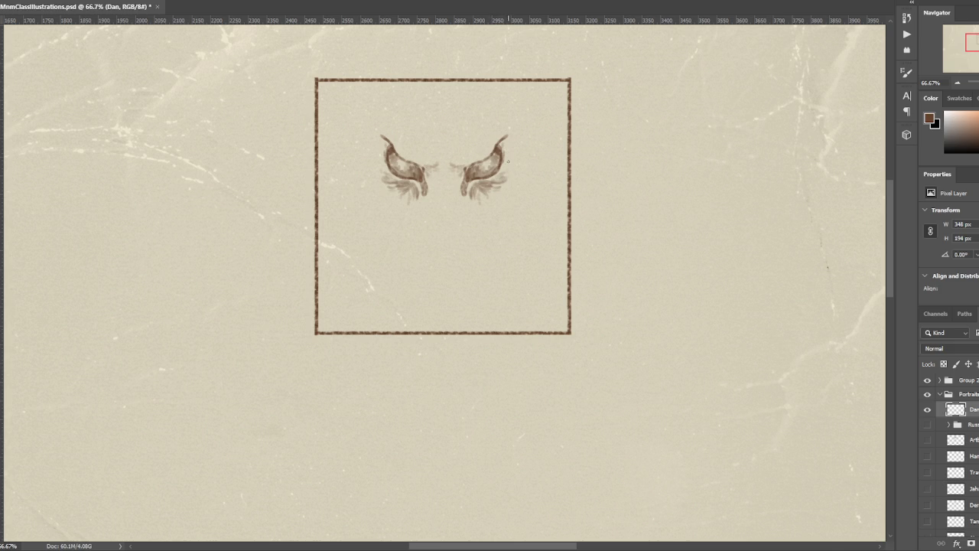
pyautogui.moveTo(503, 143)
pyautogui.mouseDown()
pyautogui.moveTo(517, 117)
pyautogui.moveTo(524, 165)
pyautogui.moveTo(513, 176)
pyautogui.moveTo(510, 212)
pyautogui.mouseUp()
pyautogui.hotkey('ctrl', 'z')
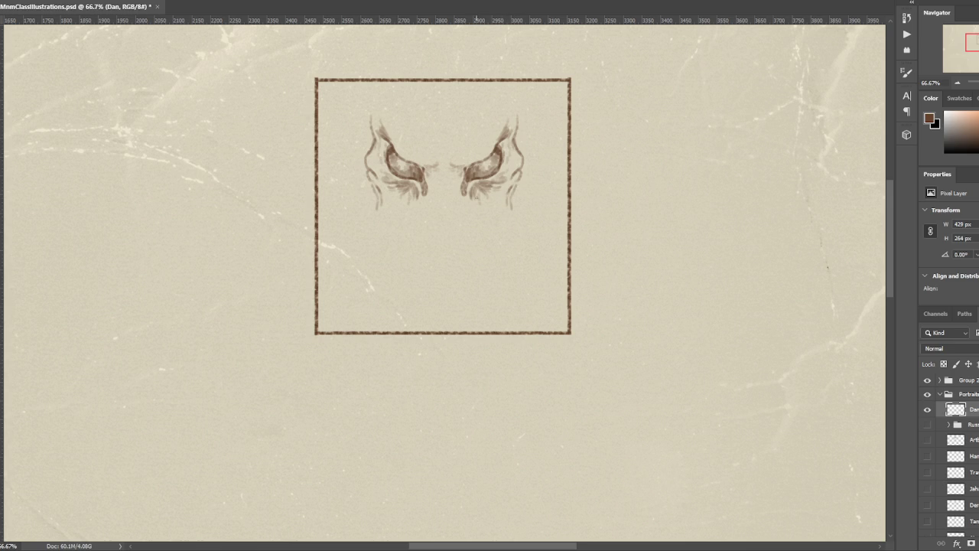
# - Lengthen the outer strokes, sketch skull-like ridges between the eyes, shade their lower edges, and undo the horn tips
pyautogui.moveTo(446, 196); pyautogui.dragTo(443, 204)
pyautogui.moveTo(449, 195)
pyautogui.mouseDown()
pyautogui.moveTo(442, 204)
pyautogui.moveTo(460, 116)
pyautogui.moveTo(449, 152)
pyautogui.moveTo(489, 153)
pyautogui.moveTo(477, 159)
pyautogui.moveTo(495, 145)
pyautogui.moveTo(465, 168)
pyautogui.moveTo(475, 175)
pyautogui.mouseUp()
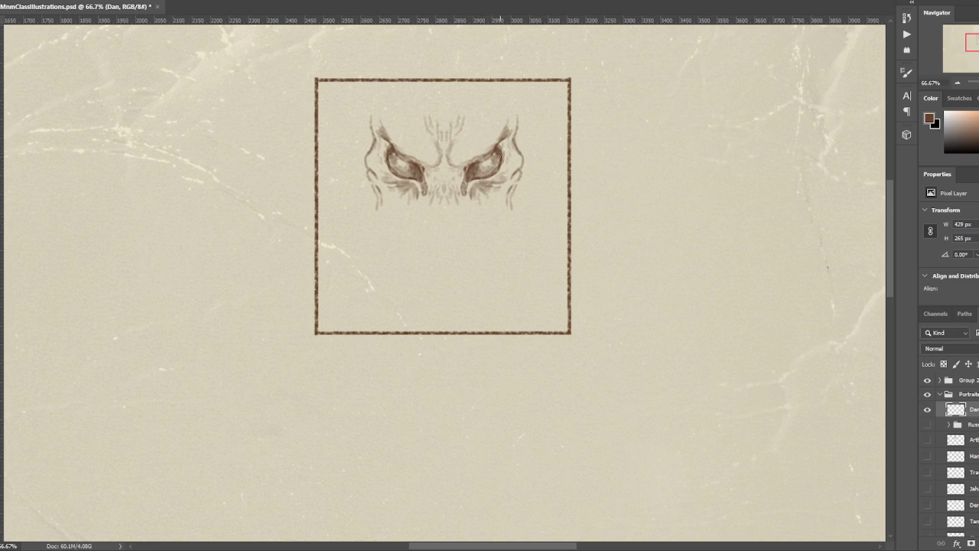
pyautogui.scroll(-1, 520, 122)
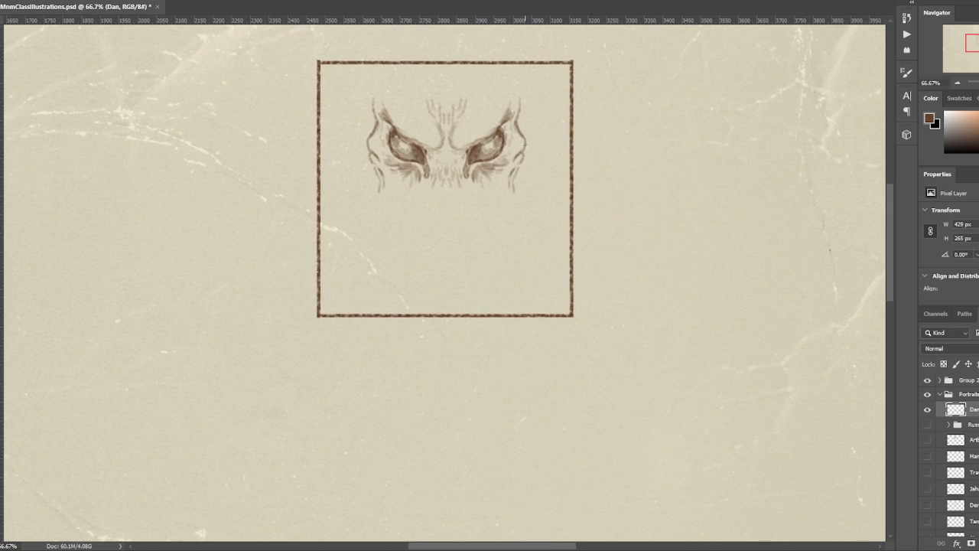
pyautogui.moveTo(485, 173)
pyautogui.mouseDown()
pyautogui.moveTo(513, 175)
pyautogui.moveTo(495, 180)
pyautogui.moveTo(519, 159)
pyautogui.moveTo(508, 160)
pyautogui.moveTo(518, 152)
pyautogui.moveTo(508, 128)
pyautogui.moveTo(519, 77)
pyautogui.mouseUp()
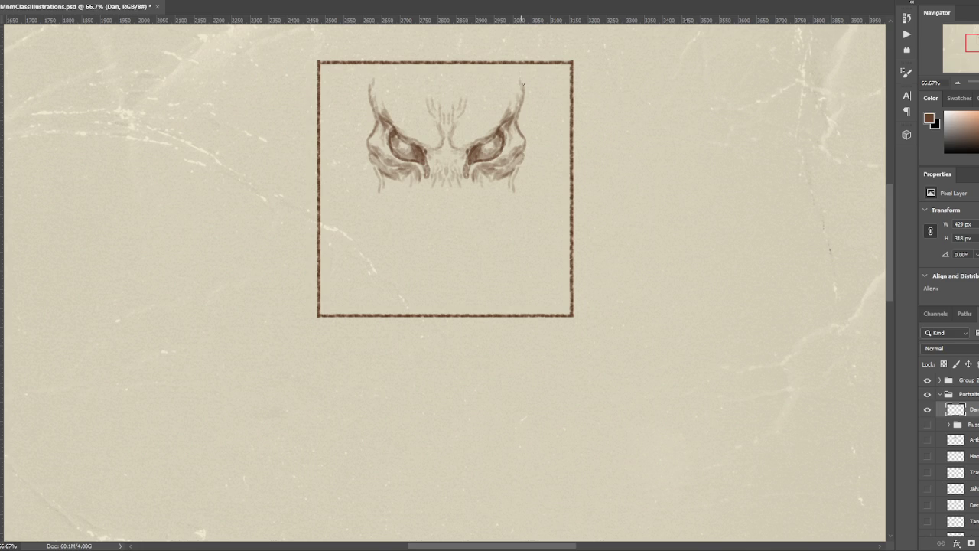
pyautogui.hotkey('ctrl', 'z')
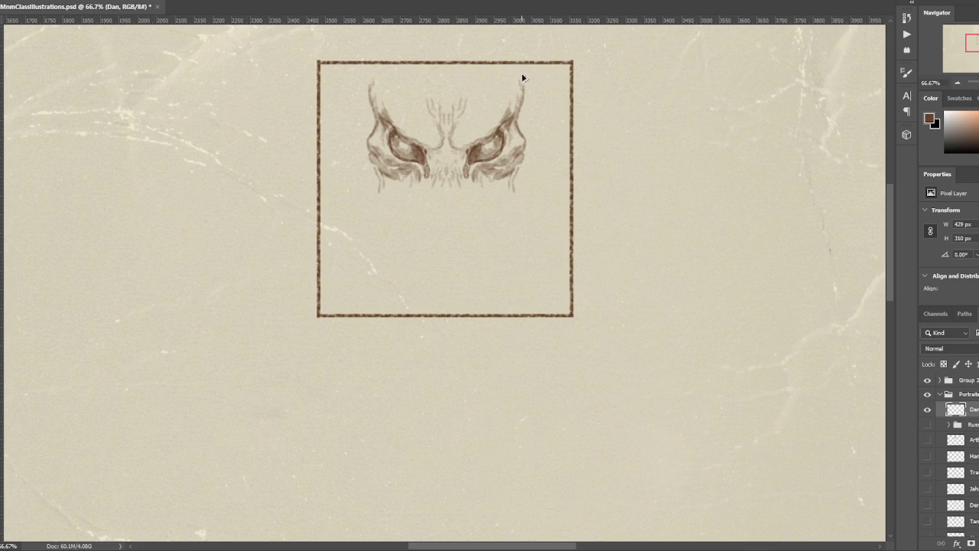